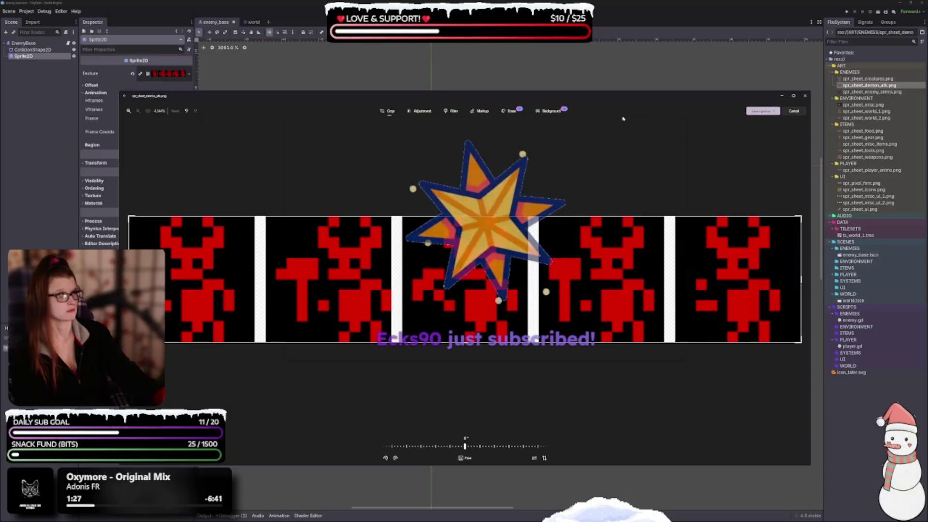
Start background removal on the demon attack sprite sheet, cancel without edits, and close Photos
left_click(552, 111)
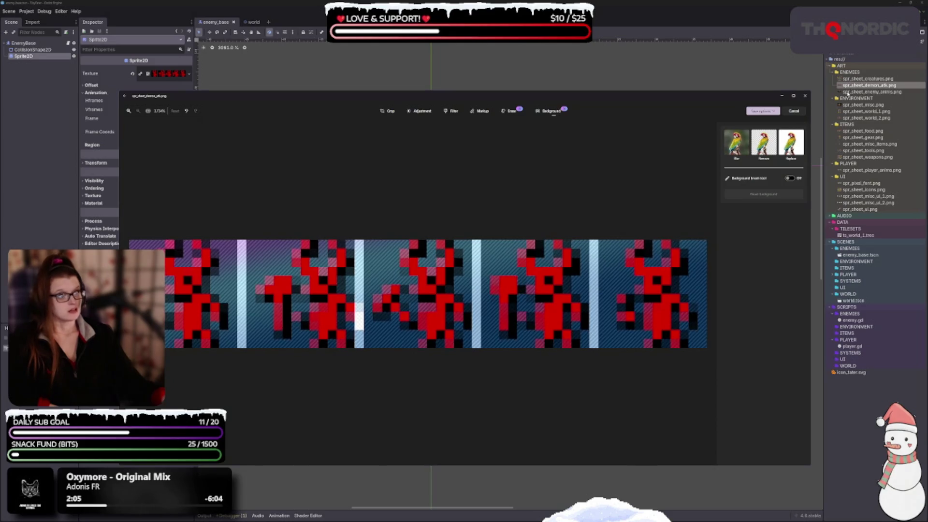
left_click(795, 111)
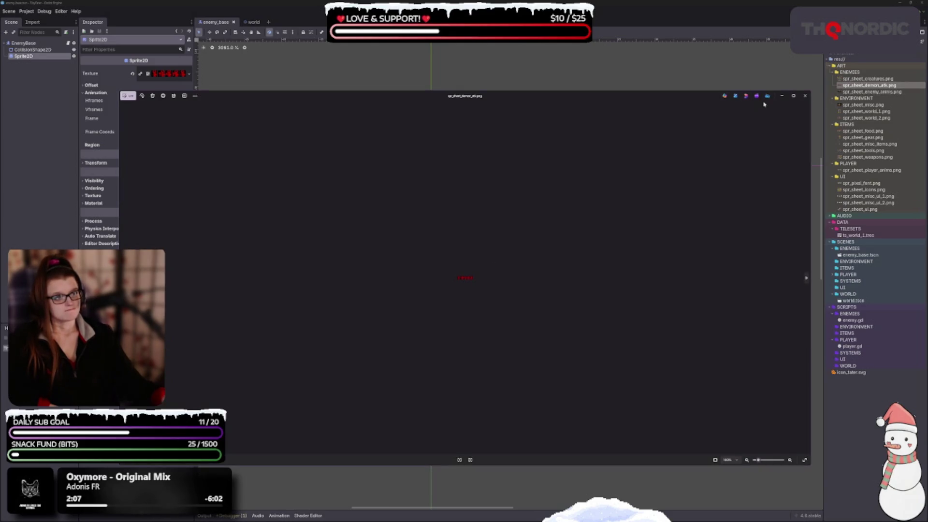
left_click(805, 96)
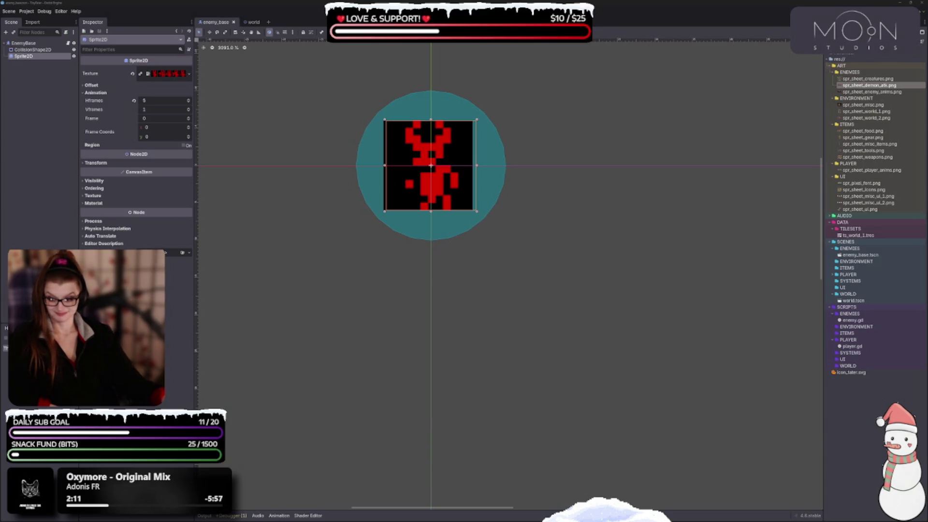
Switch to Aseprite and zoom out to see the whole enemy sprite sheet
key("alt+Tab")
scroll(556, 266, "down", 5)
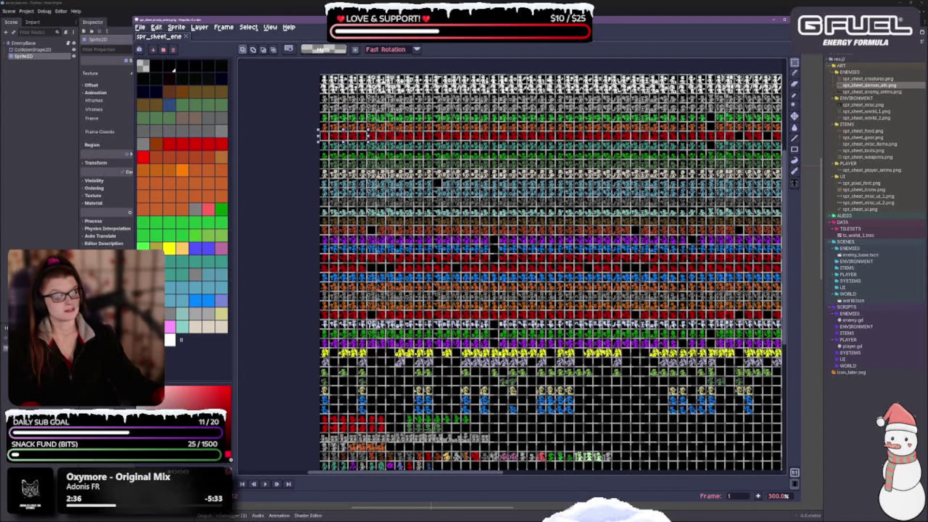
Zoom back in, pick the eyedropper, and browse the Select menu without choosing anything
scroll(435, 405, "up", 3)
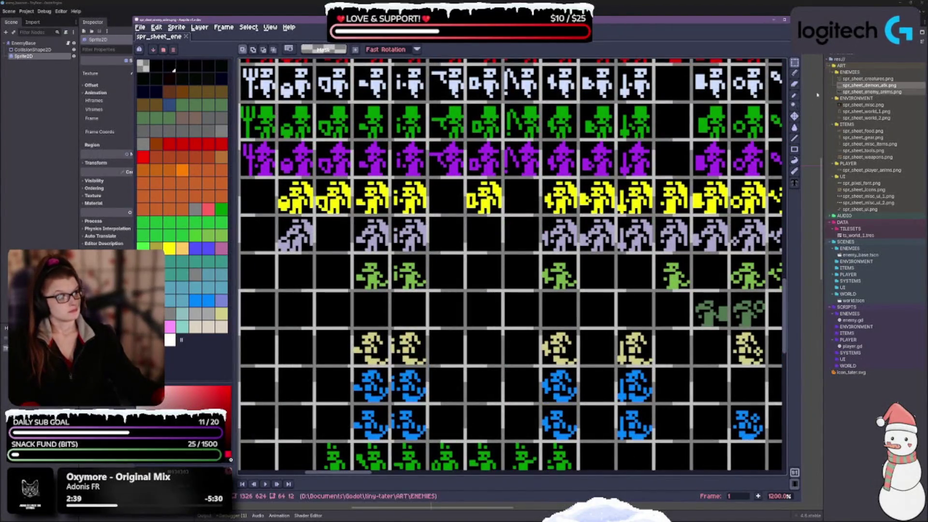
left_click(794, 95)
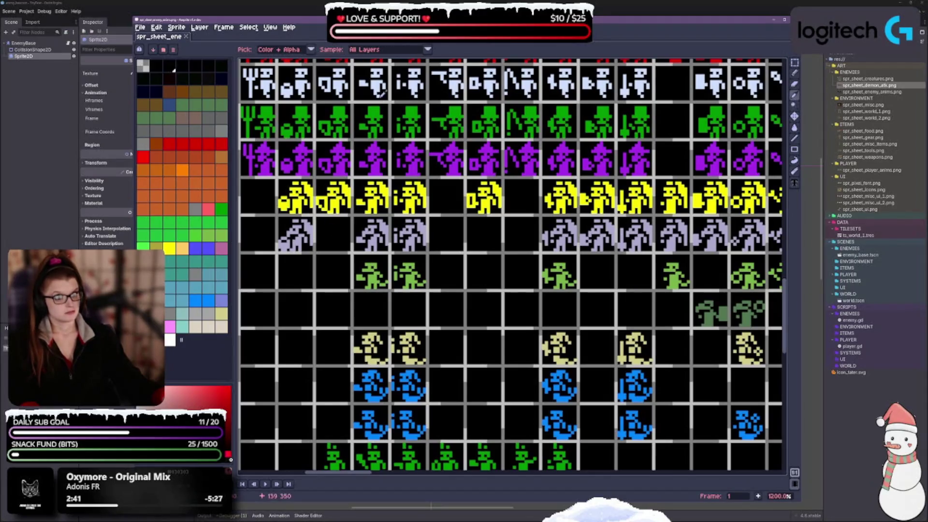
left_click(248, 28)
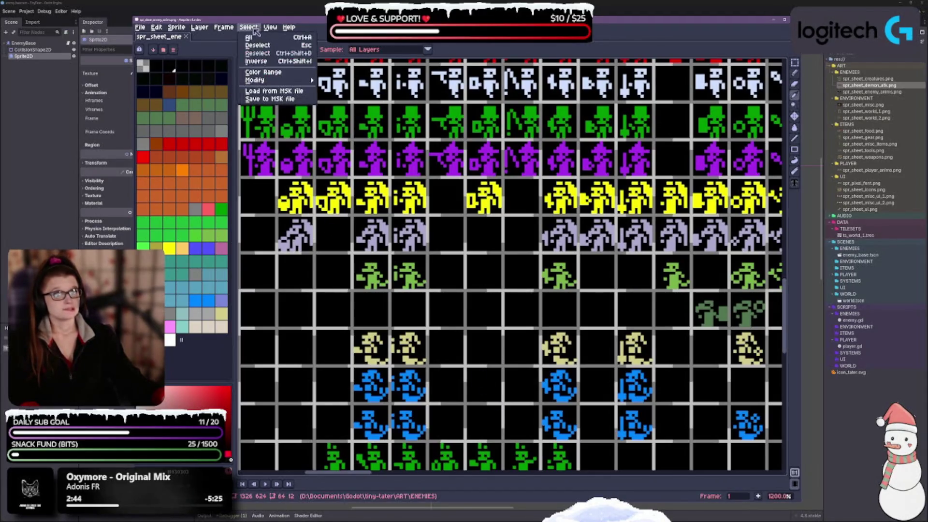
mouse_move(268, 30)
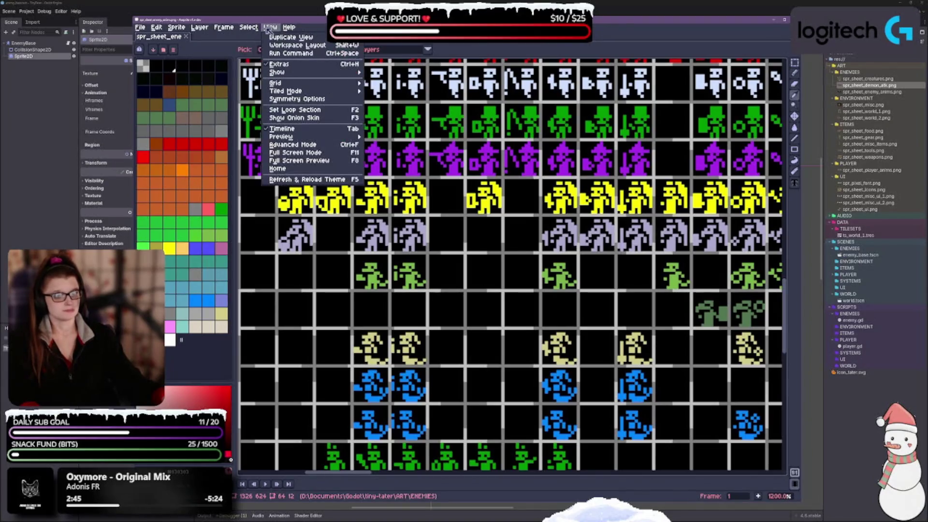
mouse_move(296, 73)
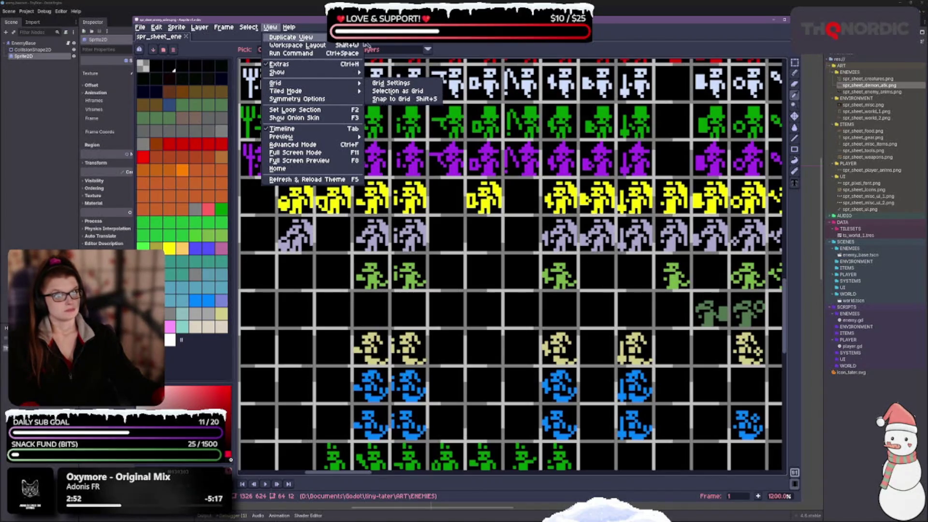
key("Escape")
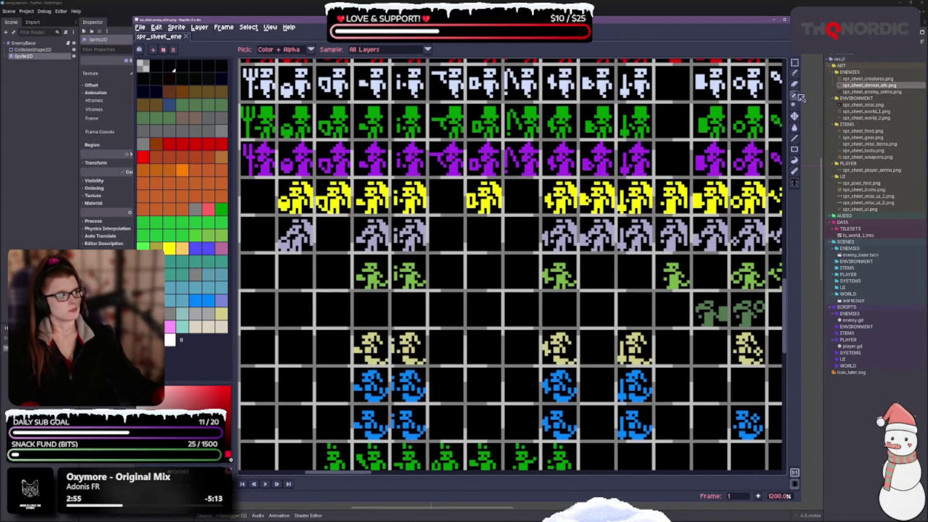
Switch to the Magic Wand with Continuous unchecked and Tolerance set to 0
left_click(794, 63)
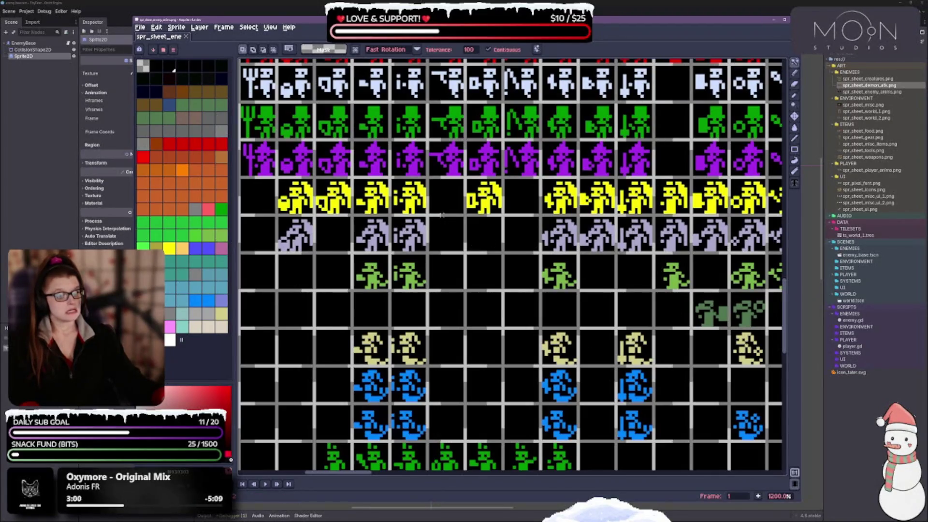
left_click(503, 50)
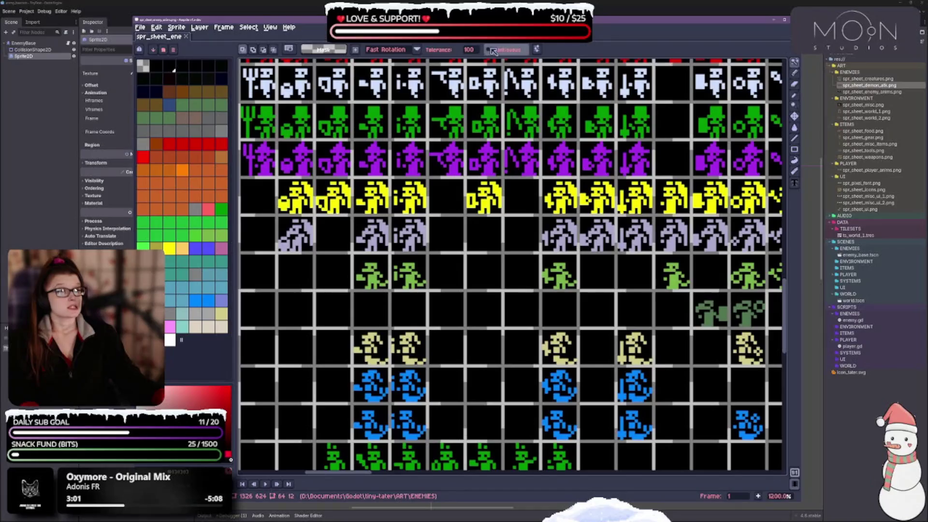
left_click(476, 52)
type("0")
key("Return")
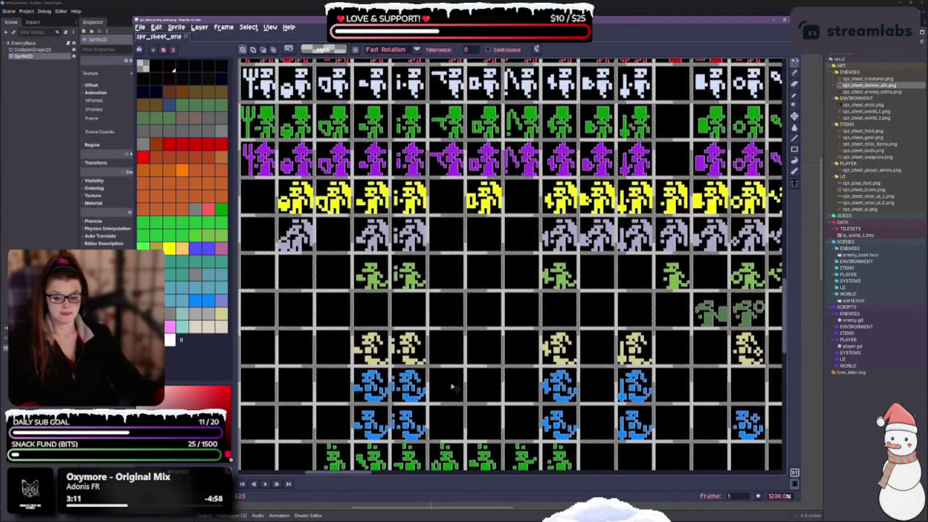
scroll(459, 319, "down", 3)
scroll(449, 319, "down", 2)
scroll(450, 319, "up", 4)
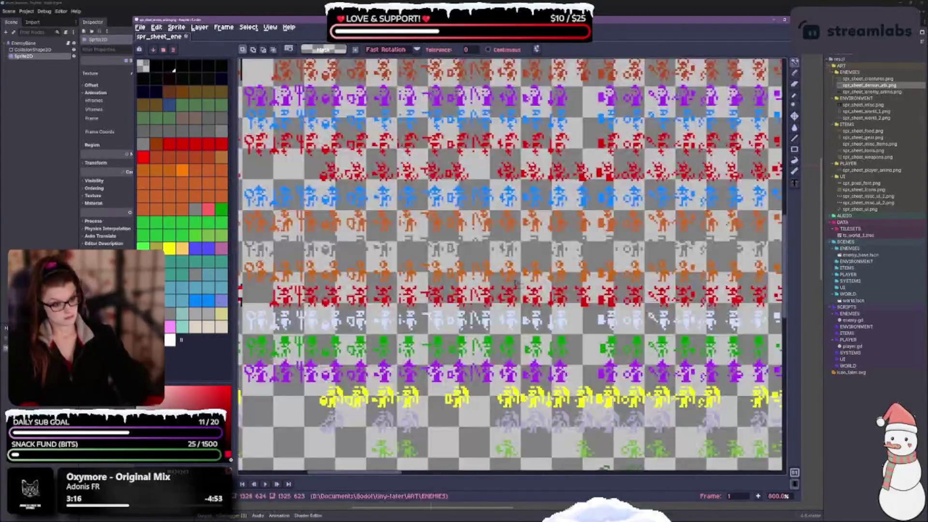
left_click(515, 283)
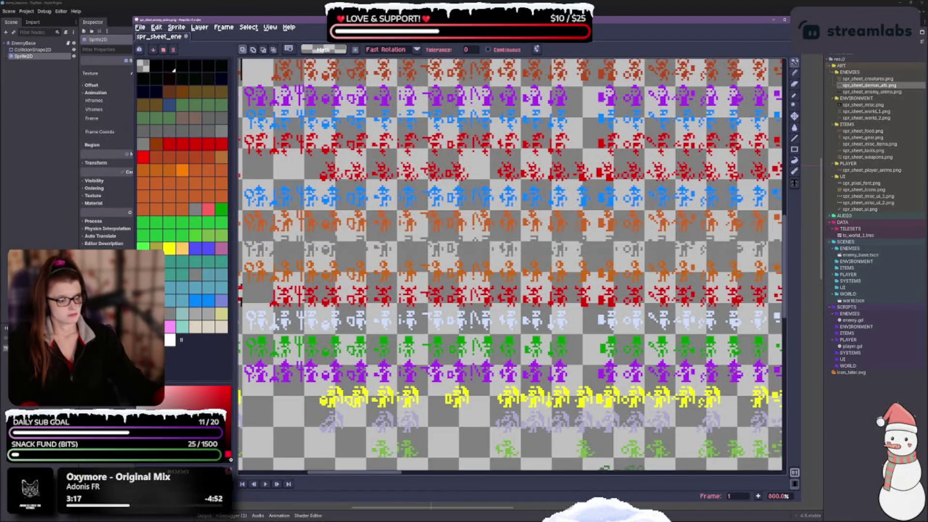
scroll(512, 266, "down", 4)
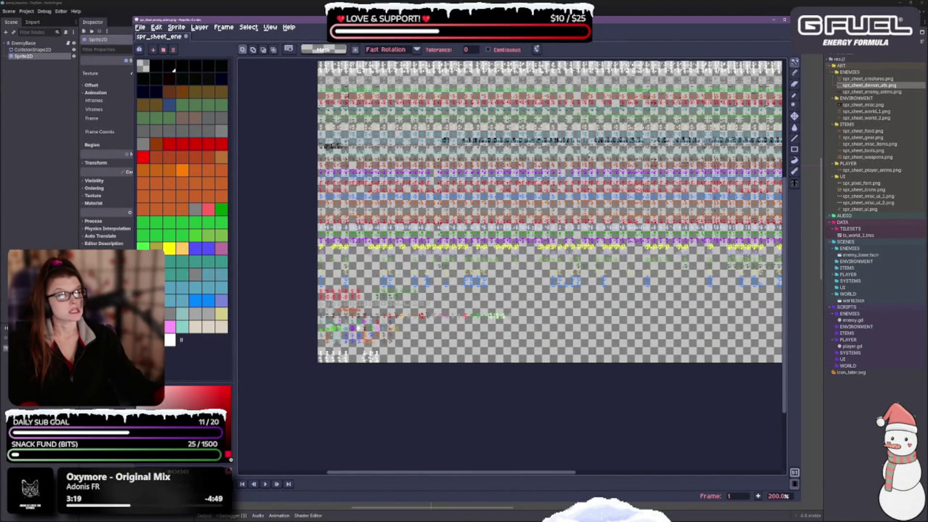
scroll(512, 241, "up", 8)
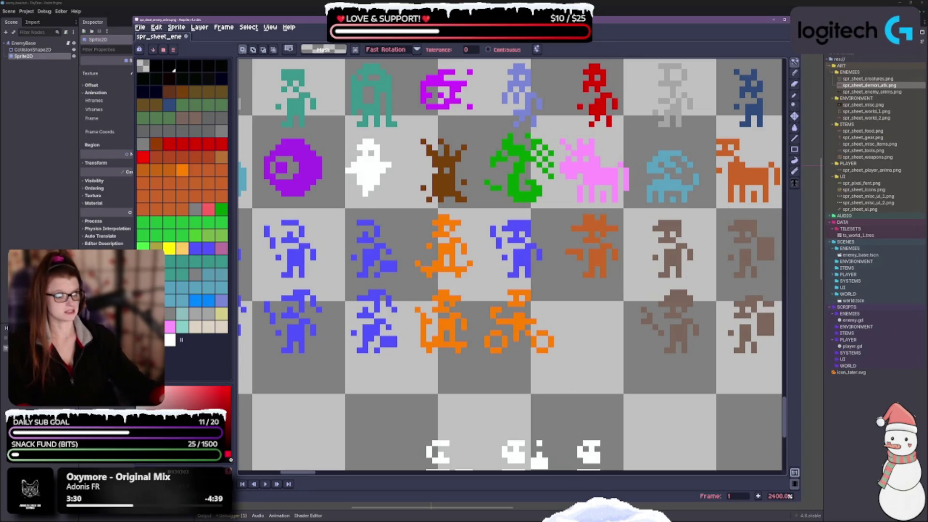
scroll(513, 218, "down", 10)
scroll(484, 242, "up", 3)
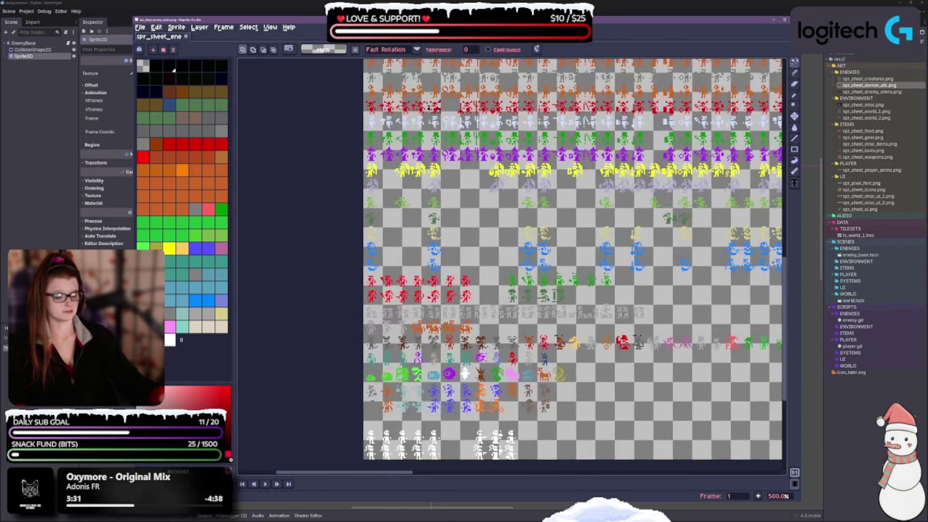
key("ctrl+z")
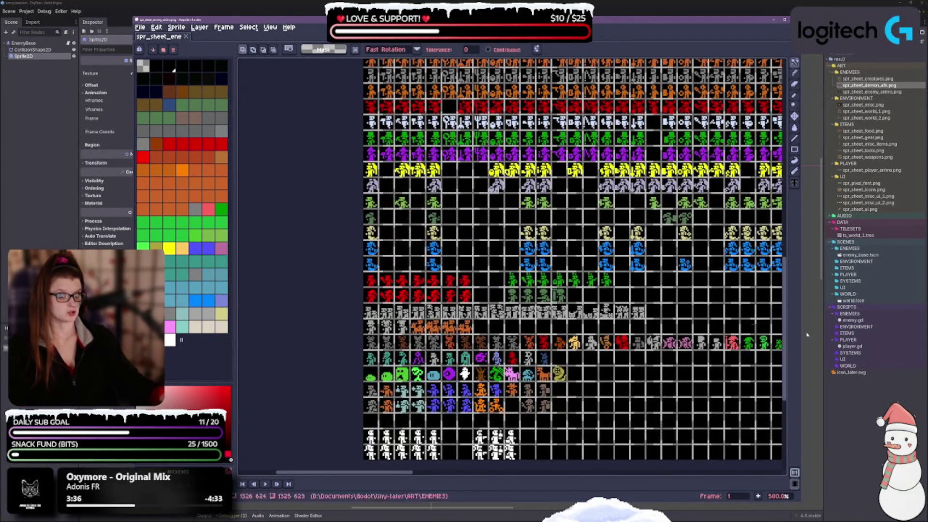
left_click_drag(576, 155, 604, 330)
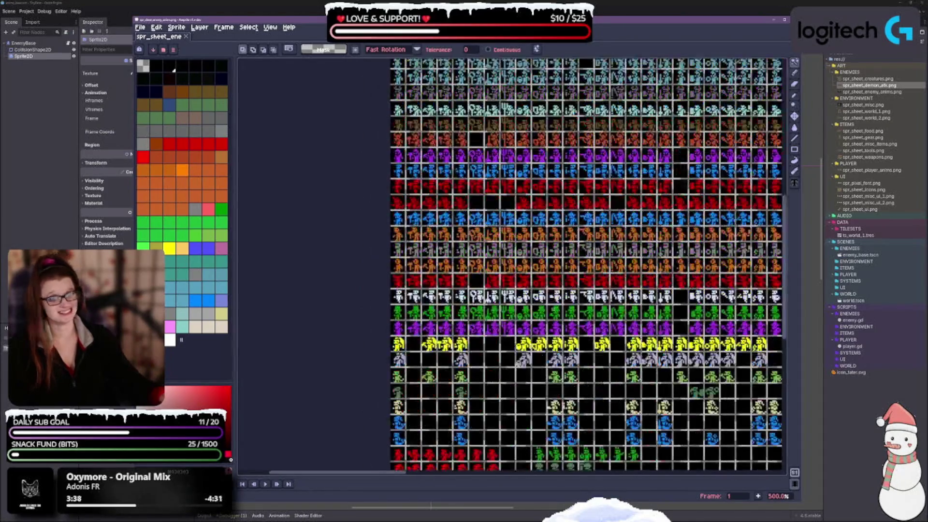
scroll(566, 295, "up", 3)
scroll(565, 295, "down", 2)
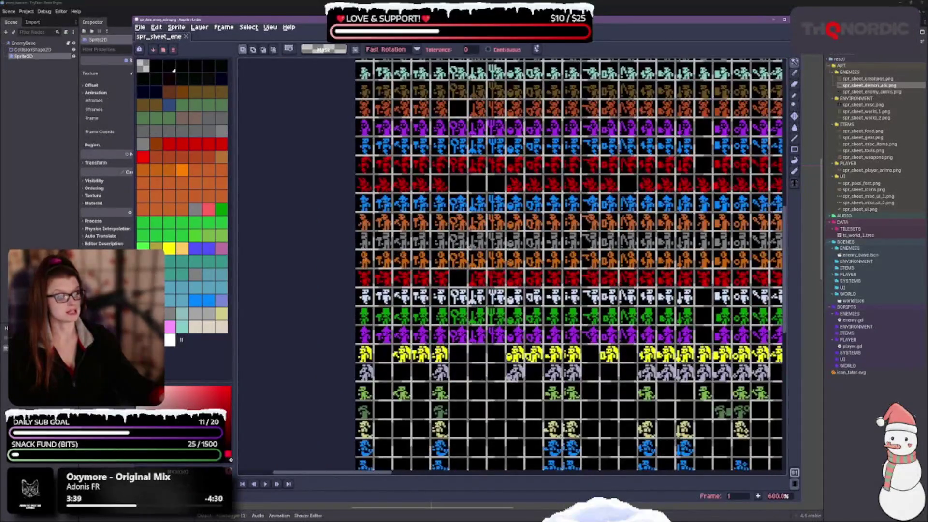
scroll(412, 238, "up", 3)
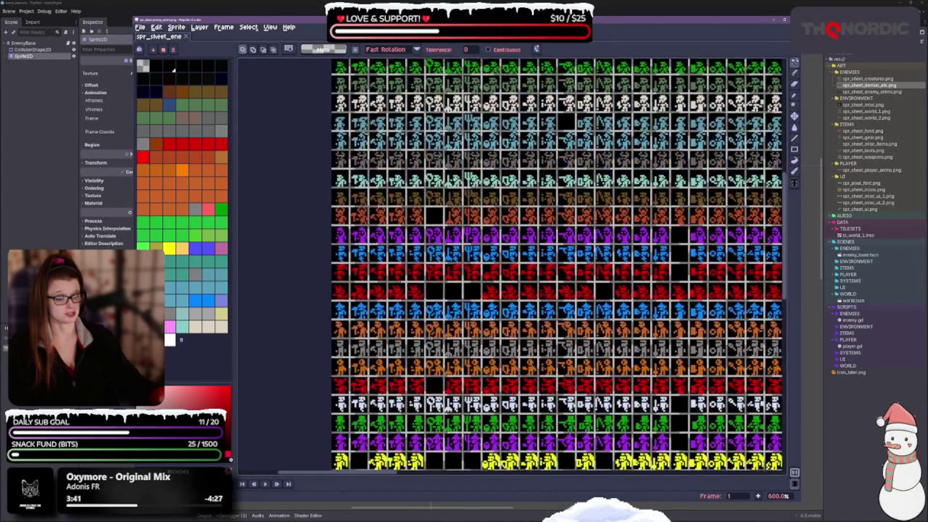
scroll(512, 265, "down", 3)
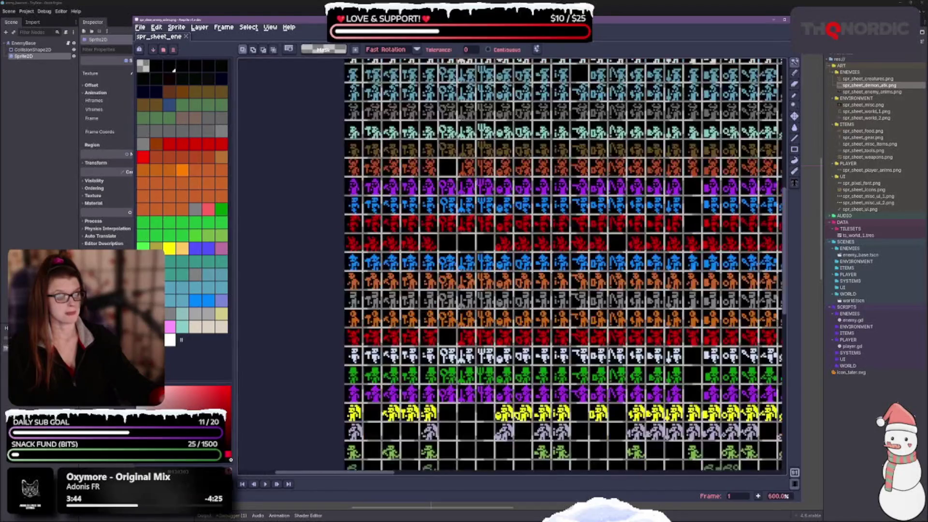
scroll(524, 266, "up", 3)
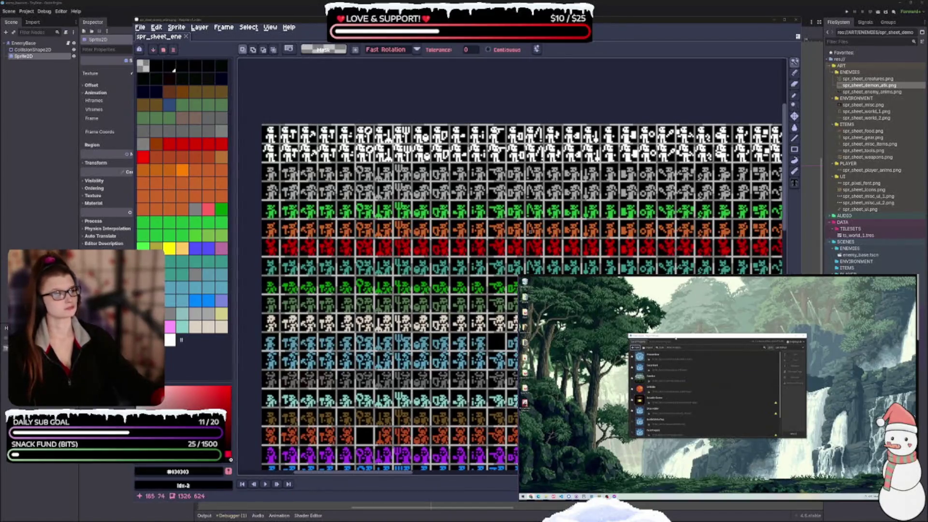
Return to Godot, close the enemy_base scene, save the world scene, and pan the view
left_click(773, 21)
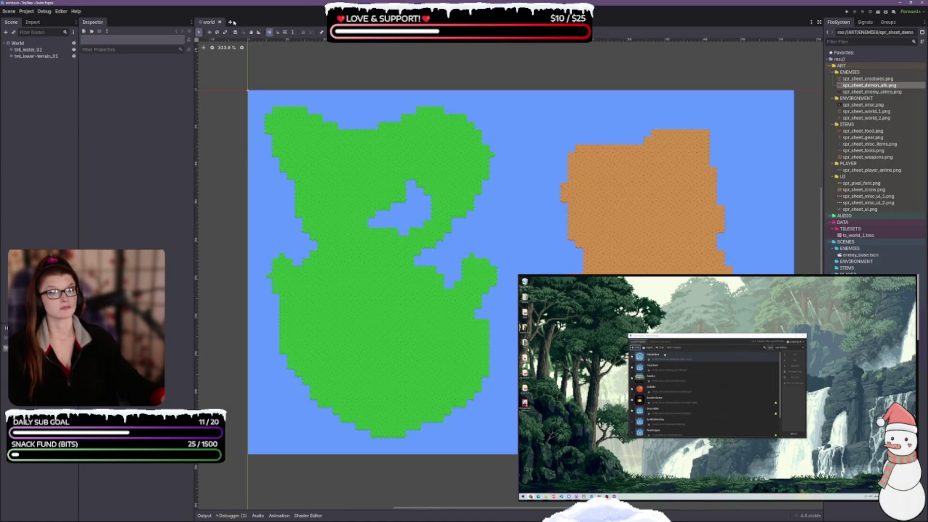
left_click(234, 22)
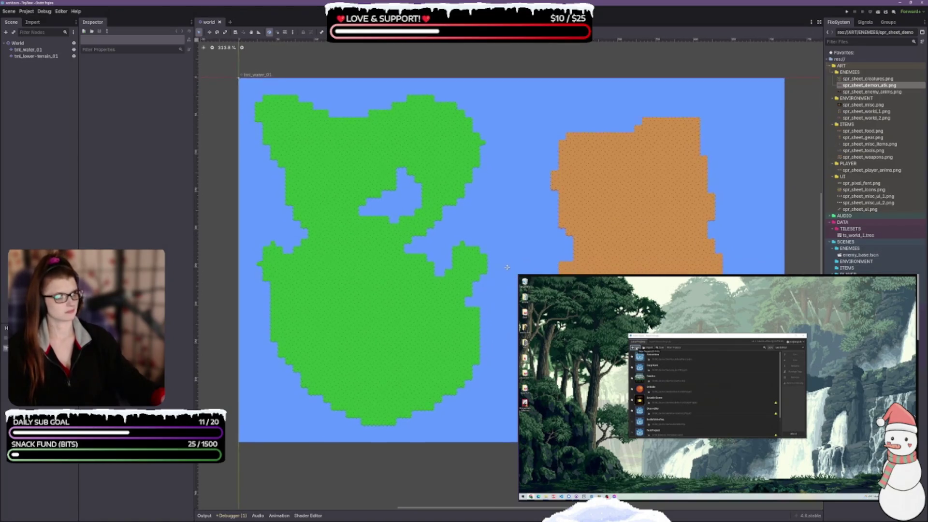
key("ctrl+s")
scroll(611, 318, "down", 3)
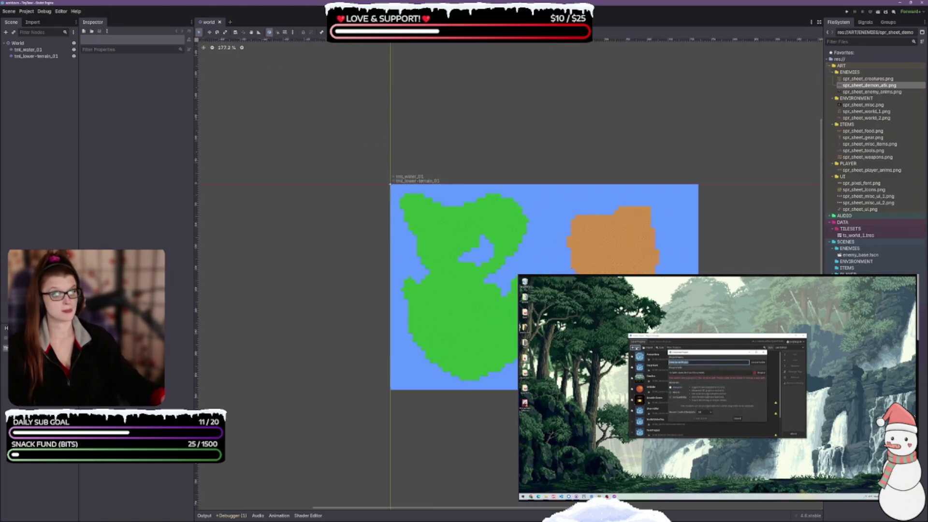
left_click_drag(611, 318, 435, 204)
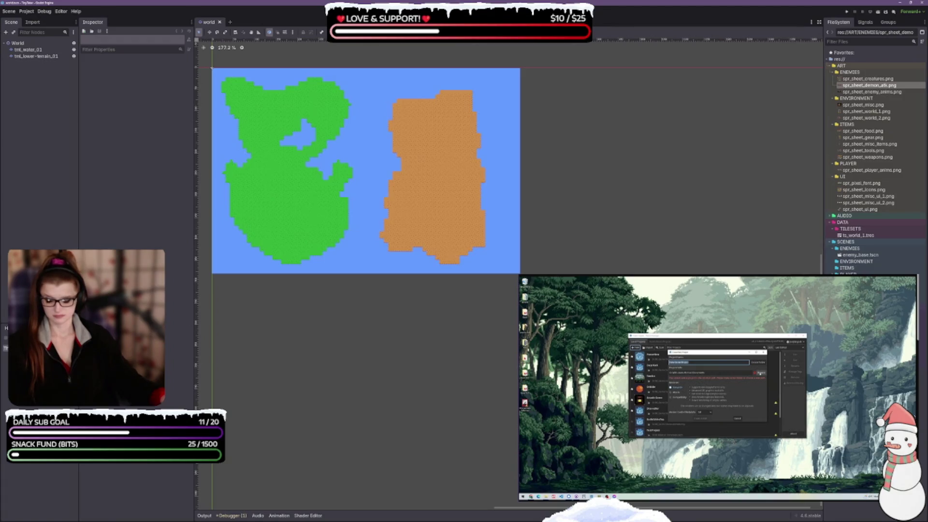
Enter 'Assets' as the new project name, then shift the world map down and right
key("BackSpace")
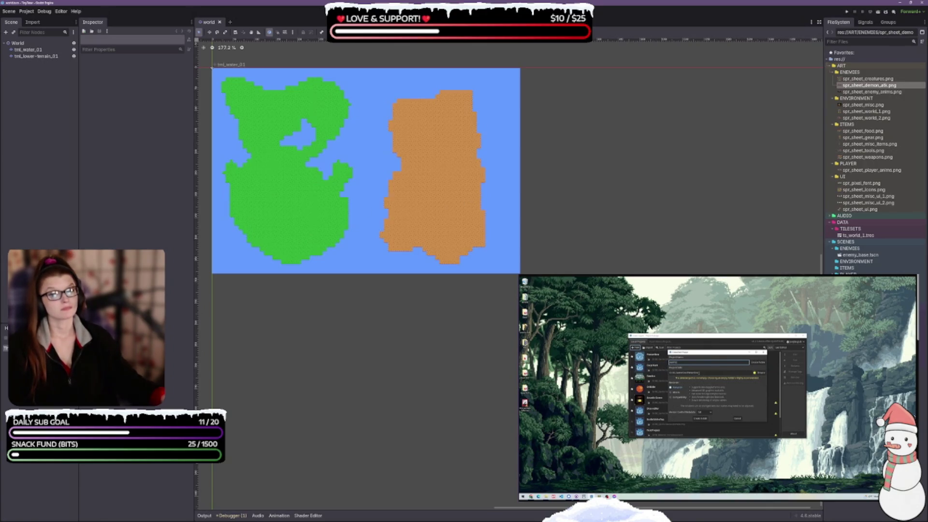
type("Assets")
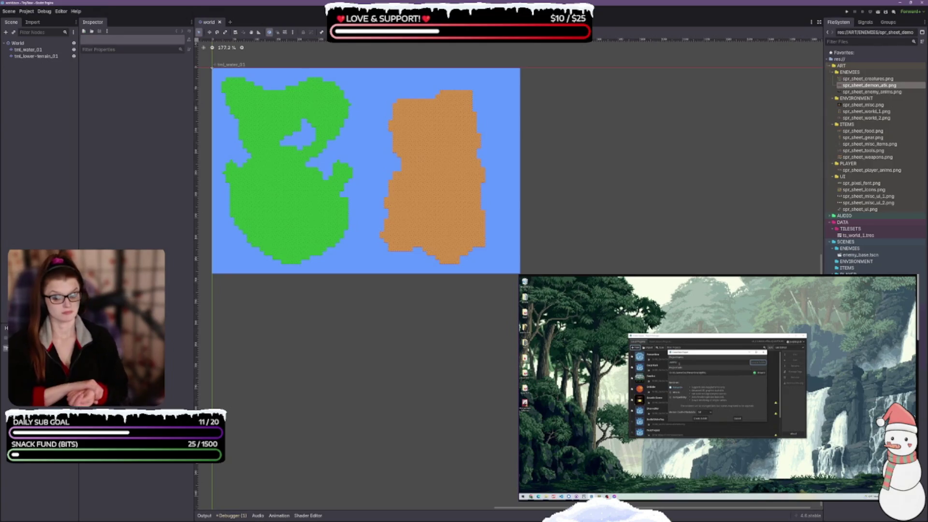
key("Tab")
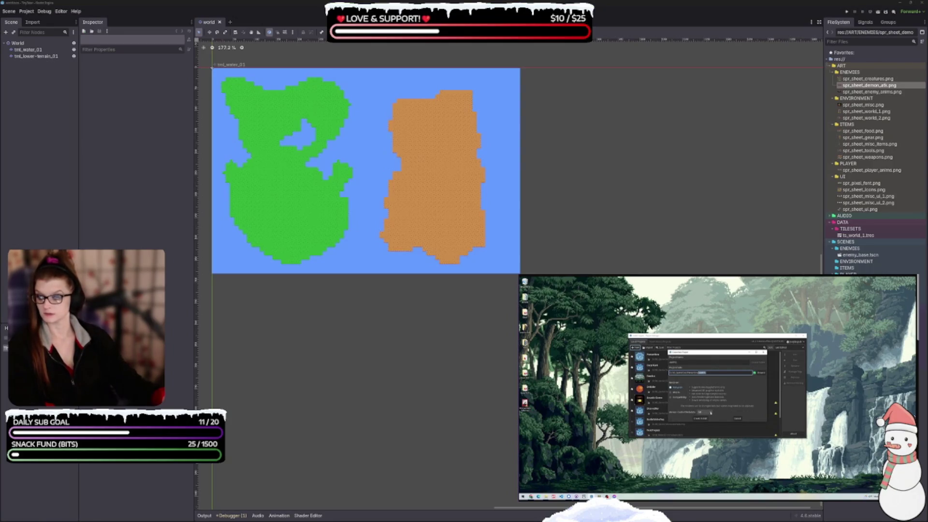
left_click(711, 413)
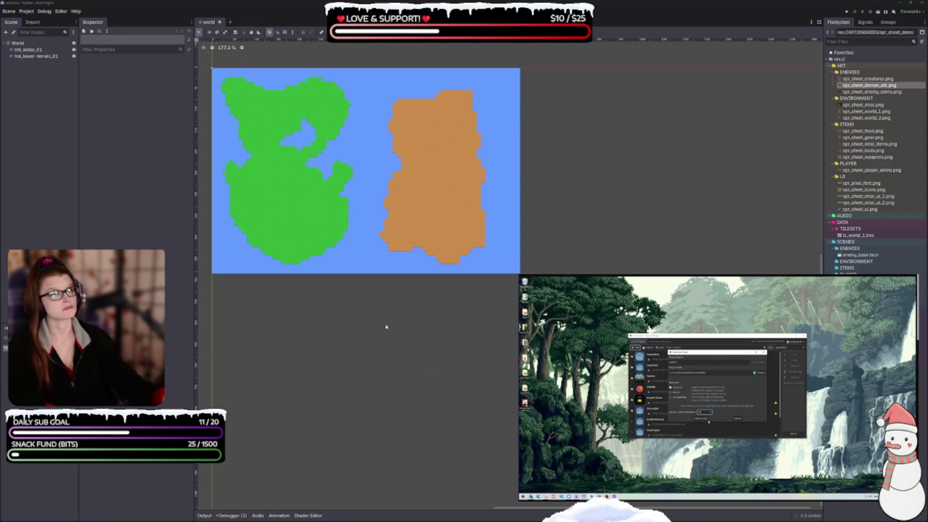
left_click_drag(386, 327, 517, 350)
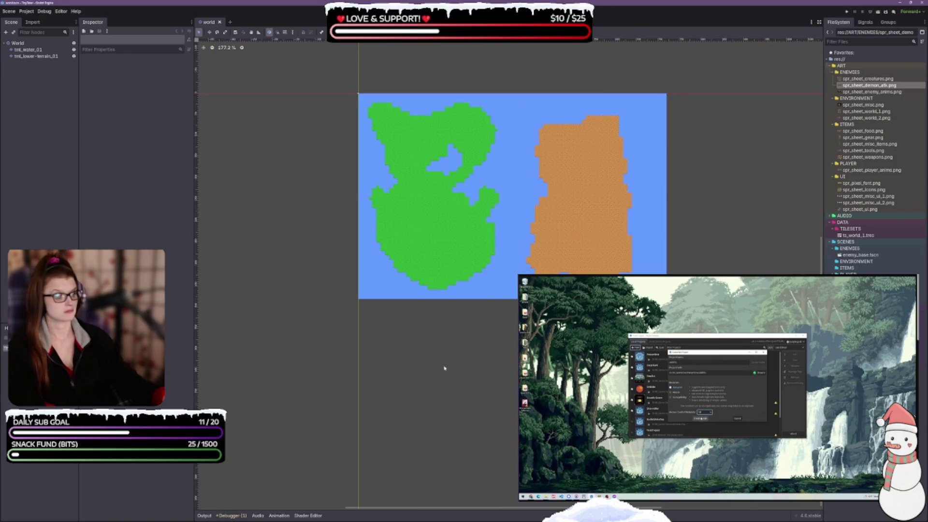
left_click(702, 418)
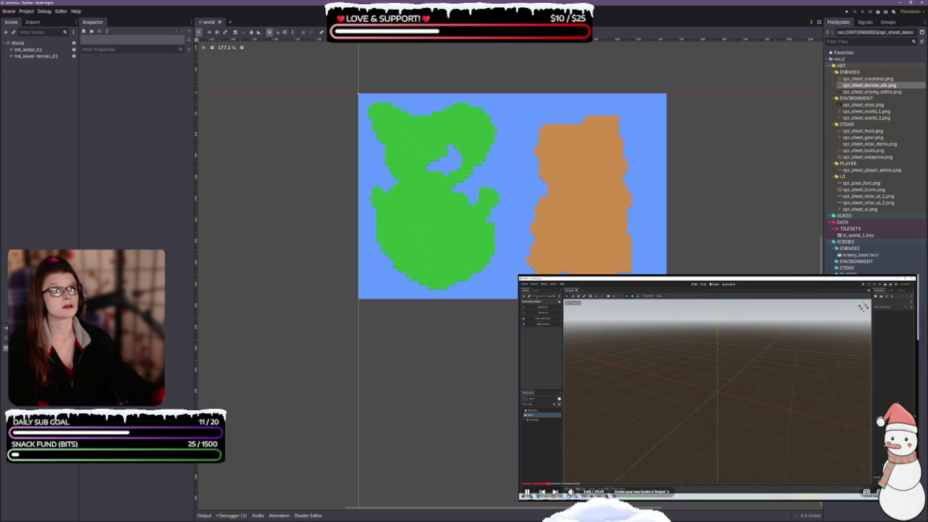
Enable English captions on the YouTube tutorial and pause it
left_click(866, 492)
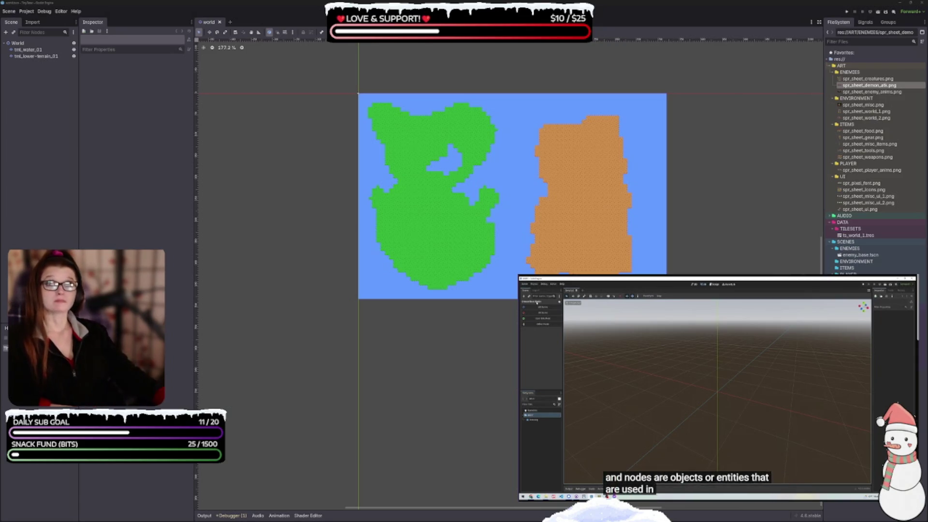
mouse_move(715, 387)
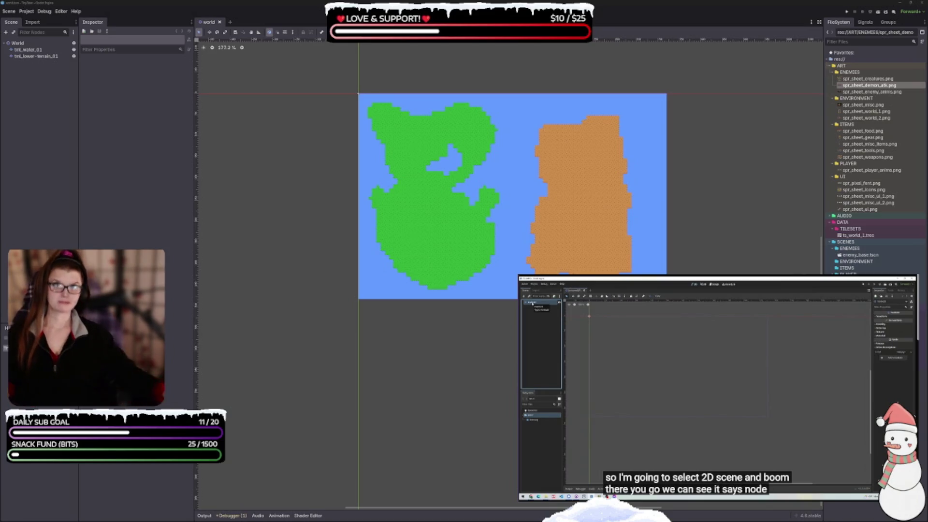
Pause the tutorial video, then resume playback to reach the CharacterBody2D part
left_click(718, 415)
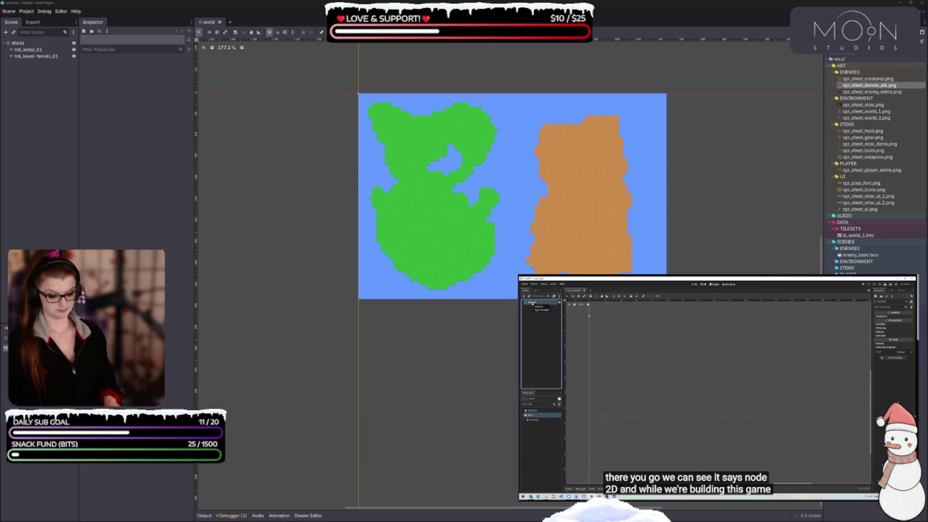
mouse_move(644, 425)
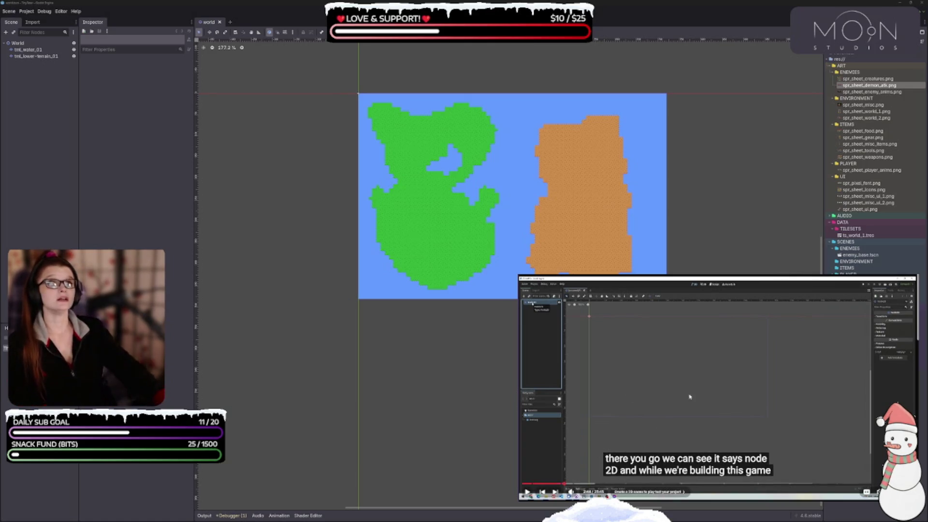
left_click(704, 386)
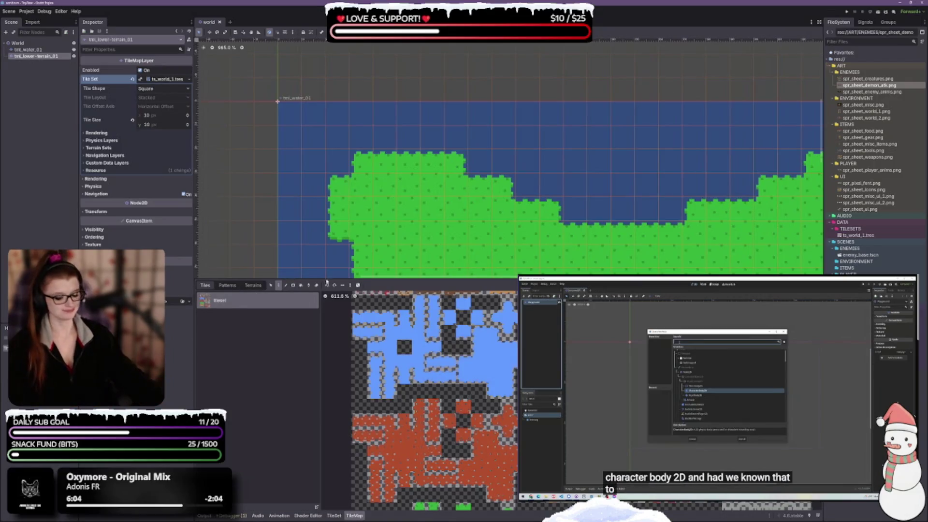
Add a CharacterBody2D under World via search 'chara', starring it as a favourite
left_click(48, 121)
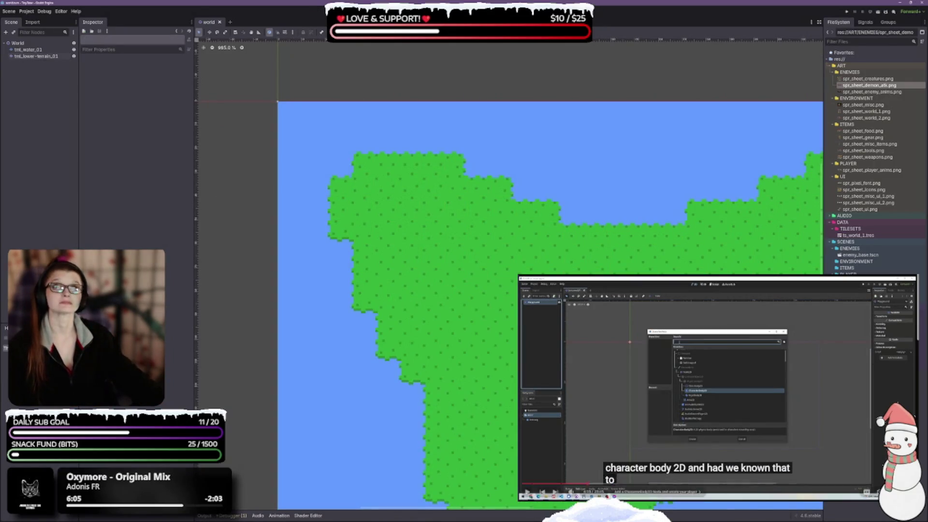
left_click(21, 43)
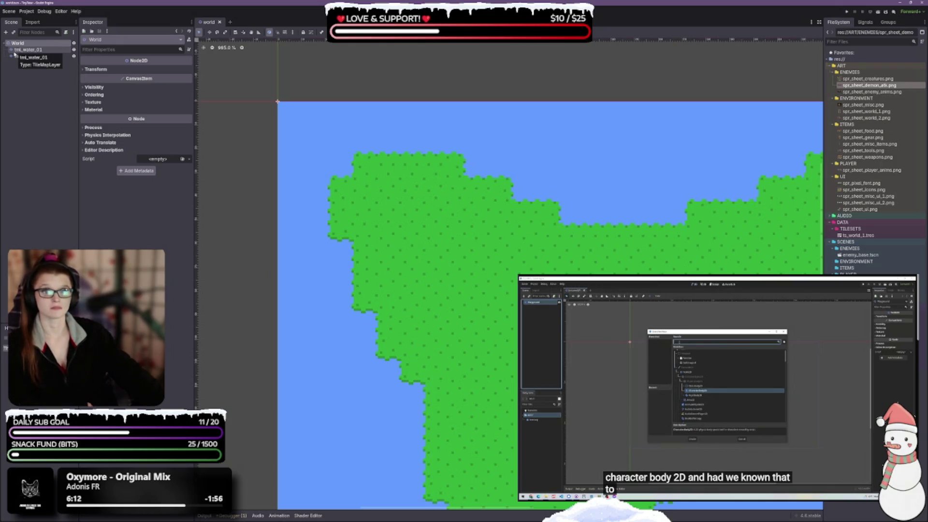
right_click(16, 45)
left_click(43, 50)
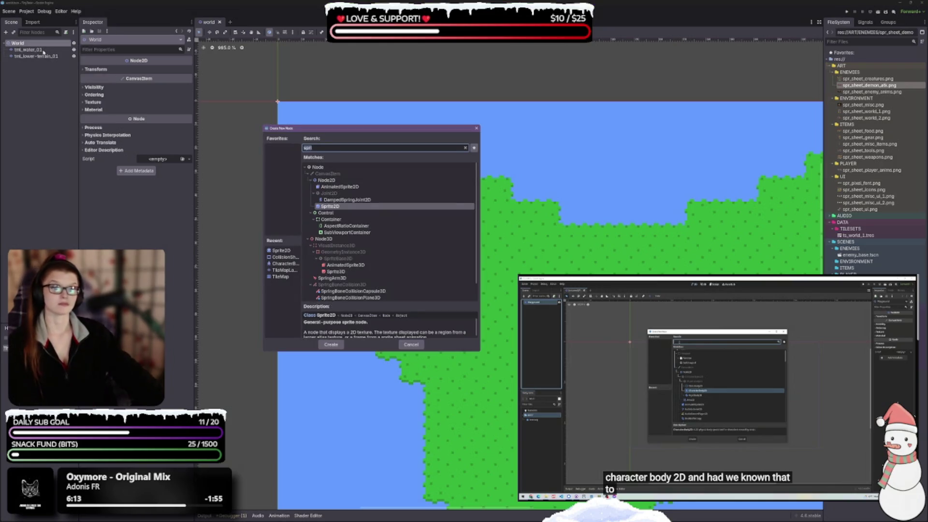
type("c")
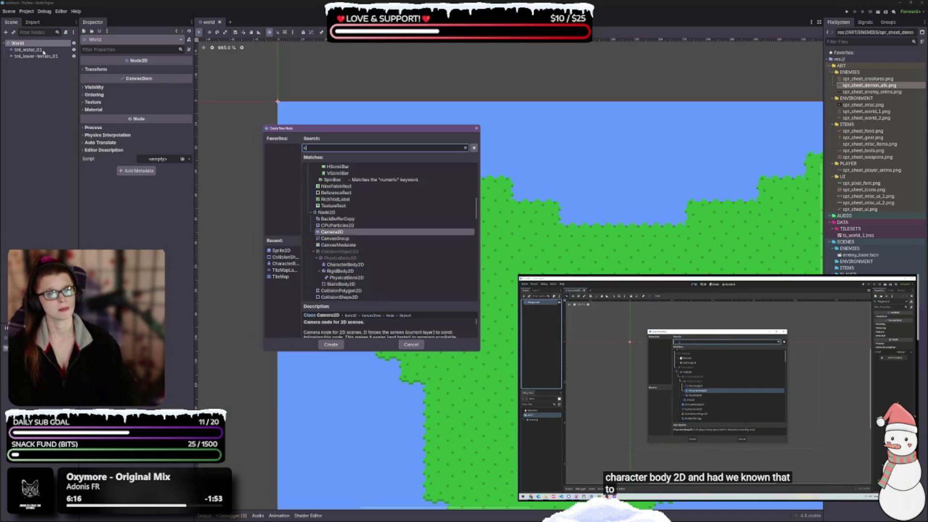
type("hara")
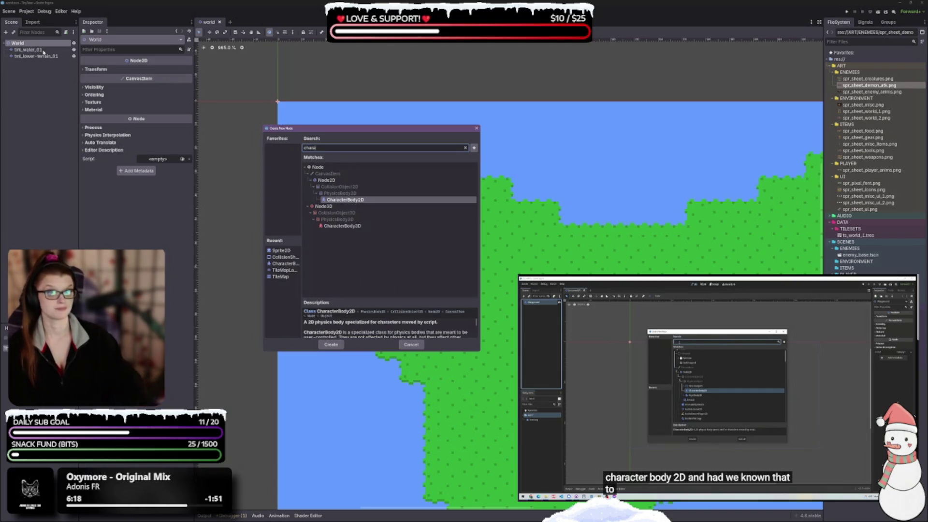
left_click(473, 147)
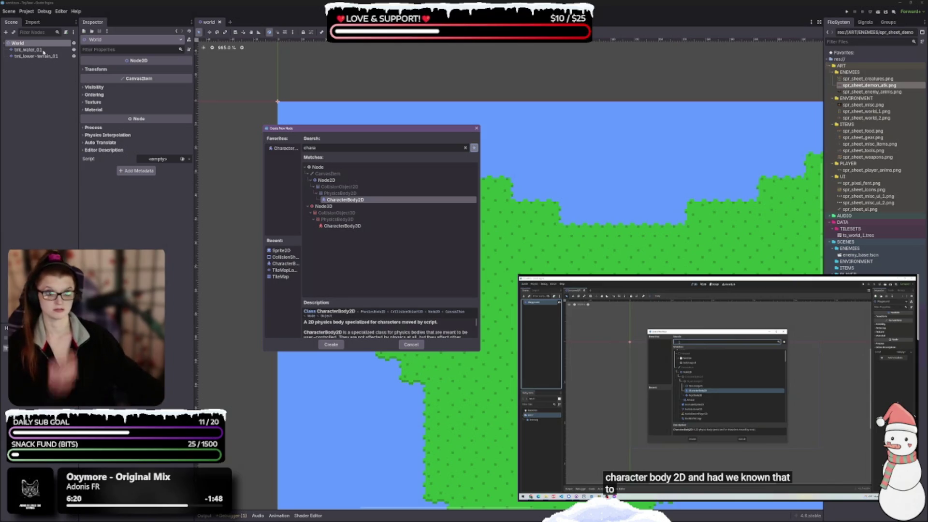
left_click(331, 344)
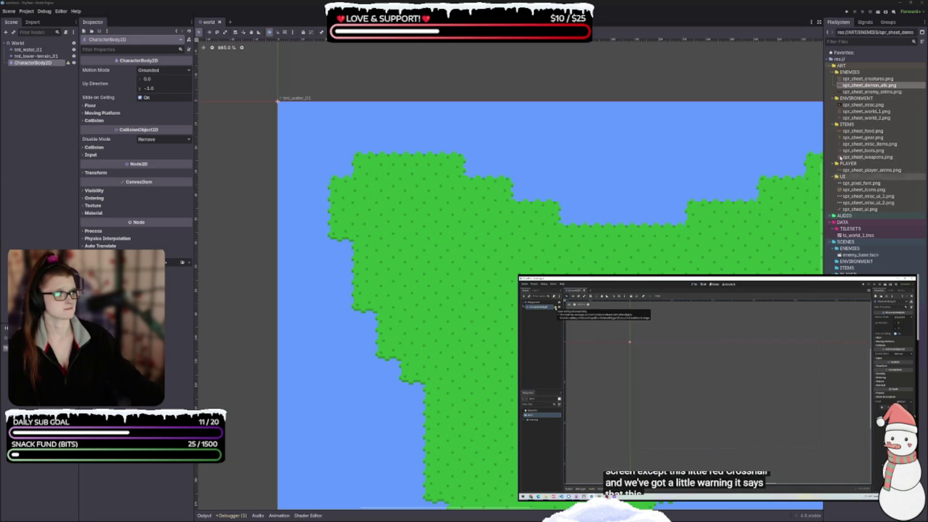
Pause the tutorial, then remove an accidentally added CharacterBody2D child of CharacterBody2D
left_click(855, 170)
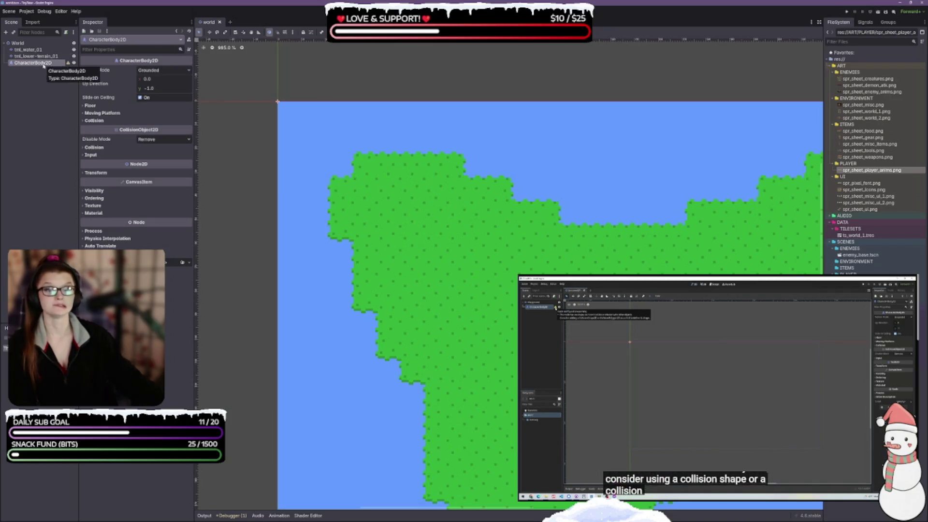
right_click(27, 64)
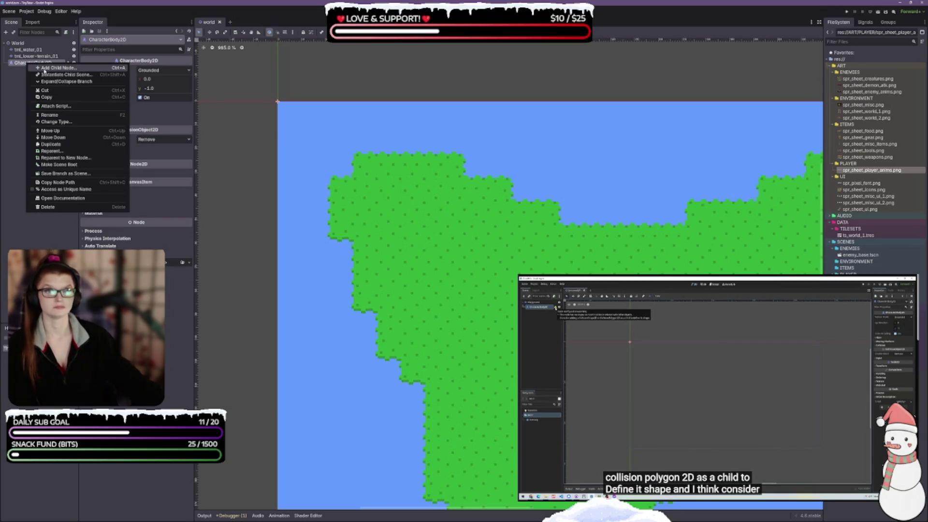
left_click(44, 71)
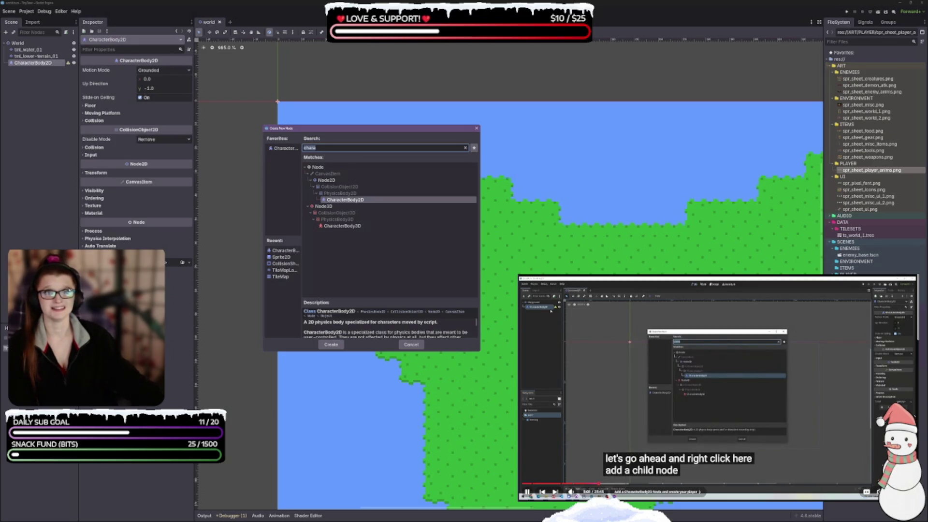
left_click(763, 447)
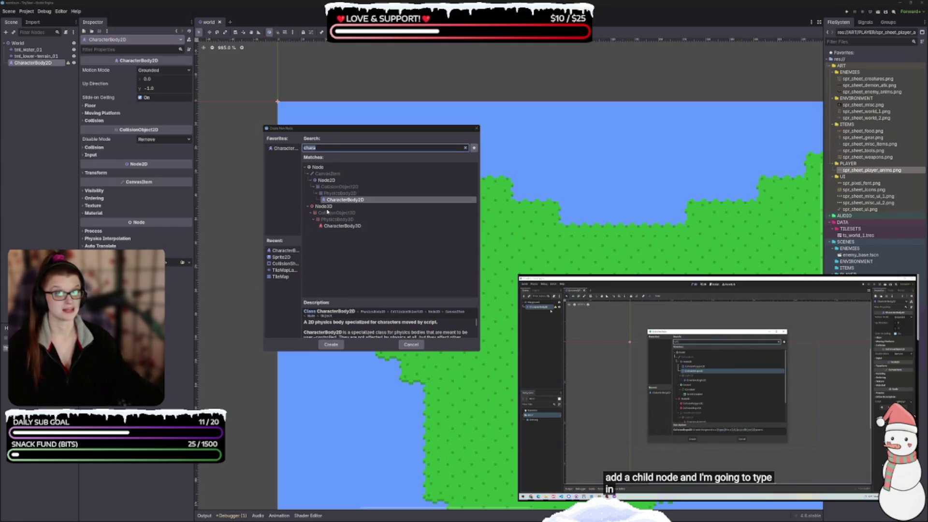
double_click(351, 200)
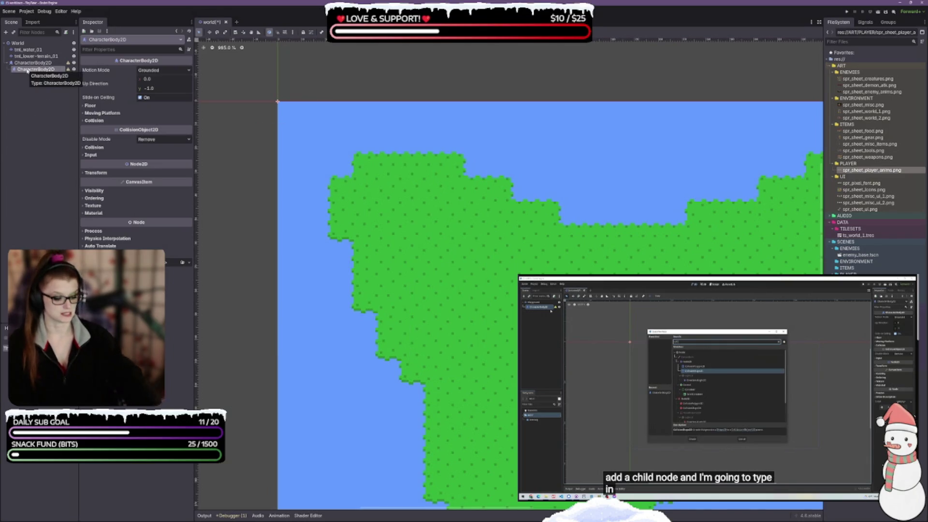
key("Delete")
key("Return")
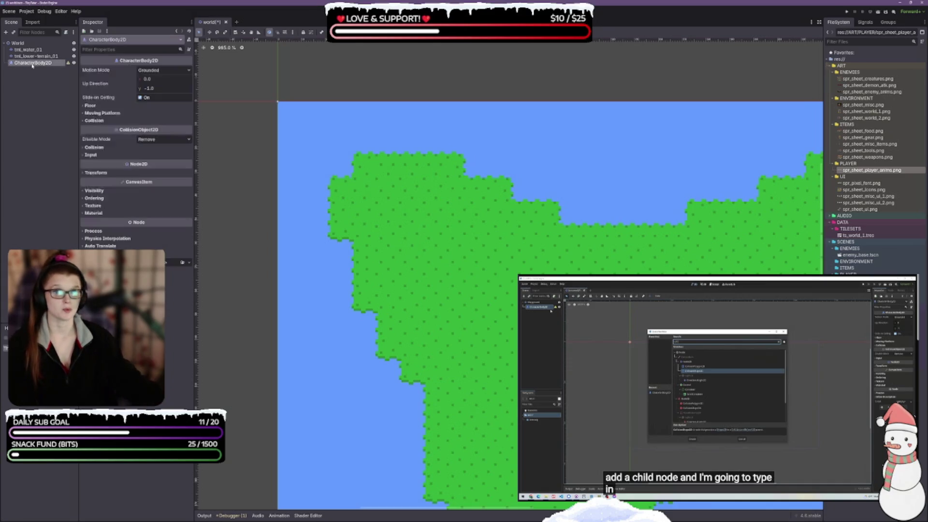
Add a CollisionShape2D child to CharacterBody2D via search 'collis'
right_click(32, 64)
left_click(67, 71)
type("col")
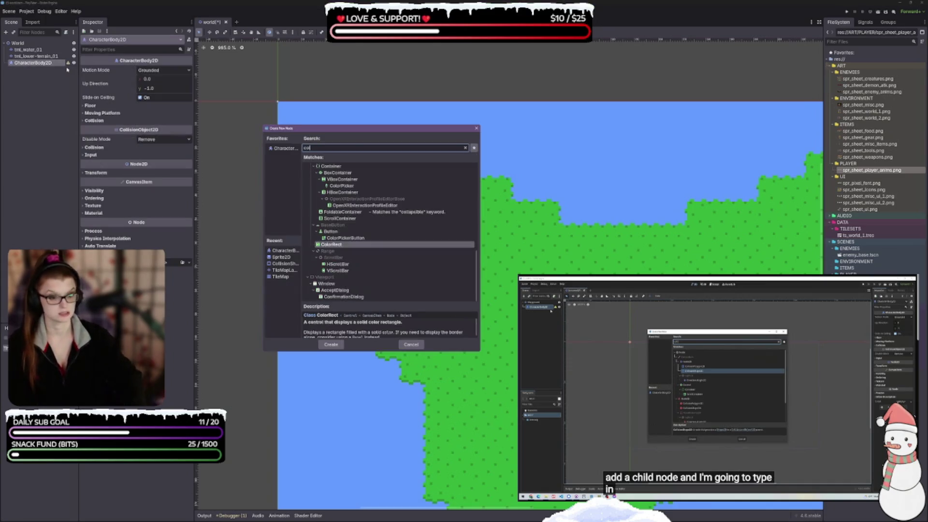
type("l")
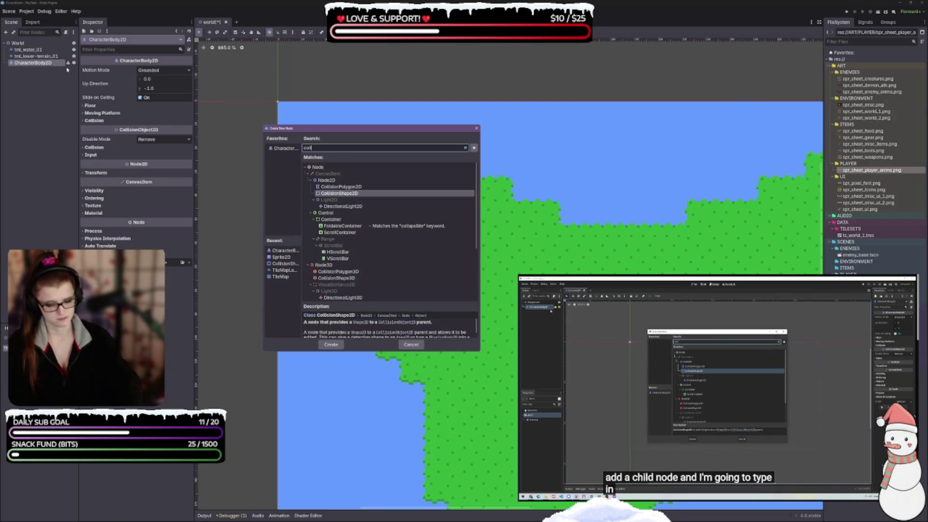
type("isi")
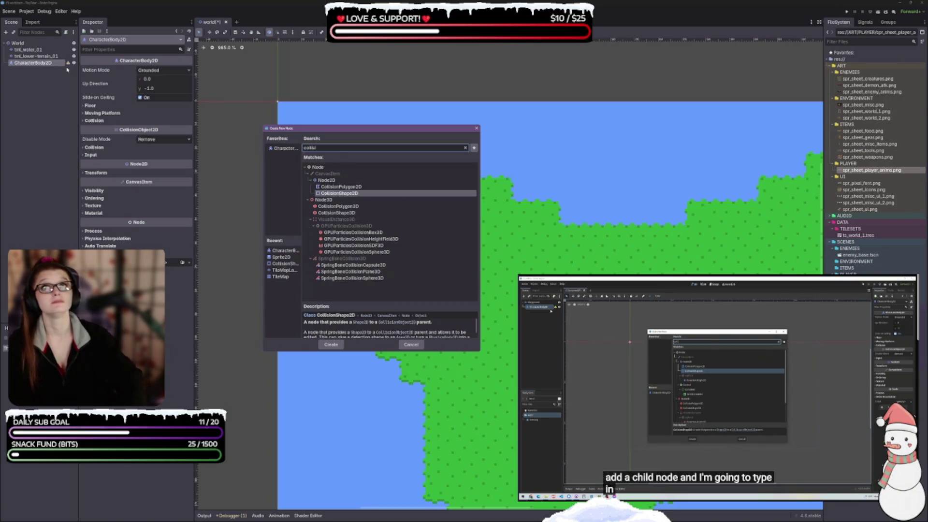
key("Return")
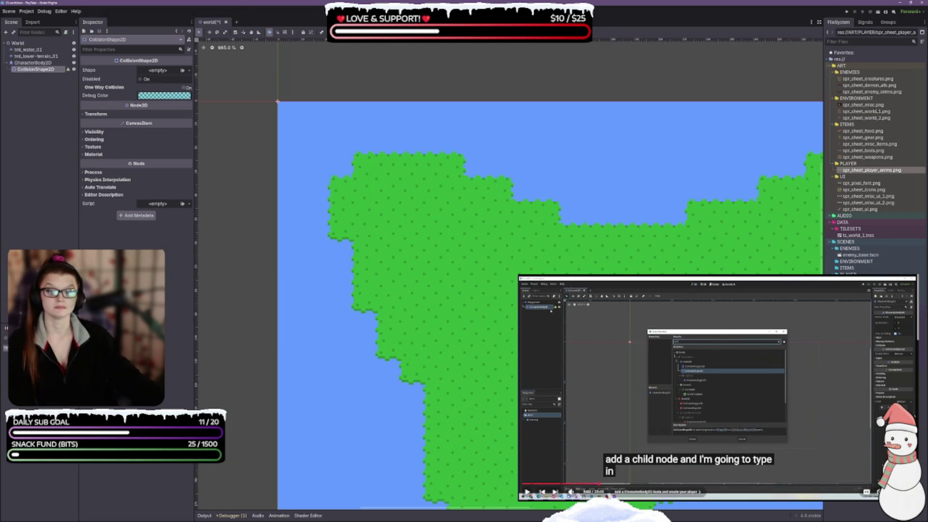
Give the CollisionShape2D a new CircleShape2D shape and save the world scene
key("ctrl+s")
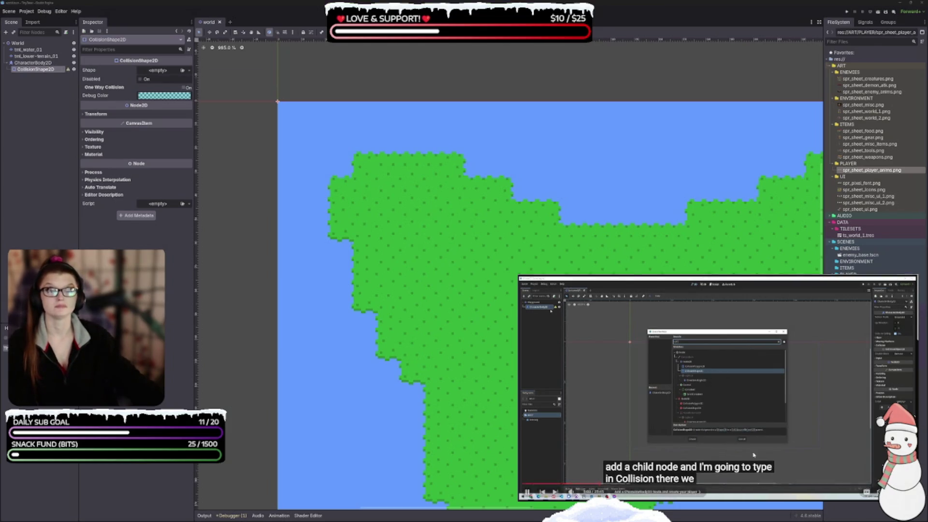
left_click(156, 71)
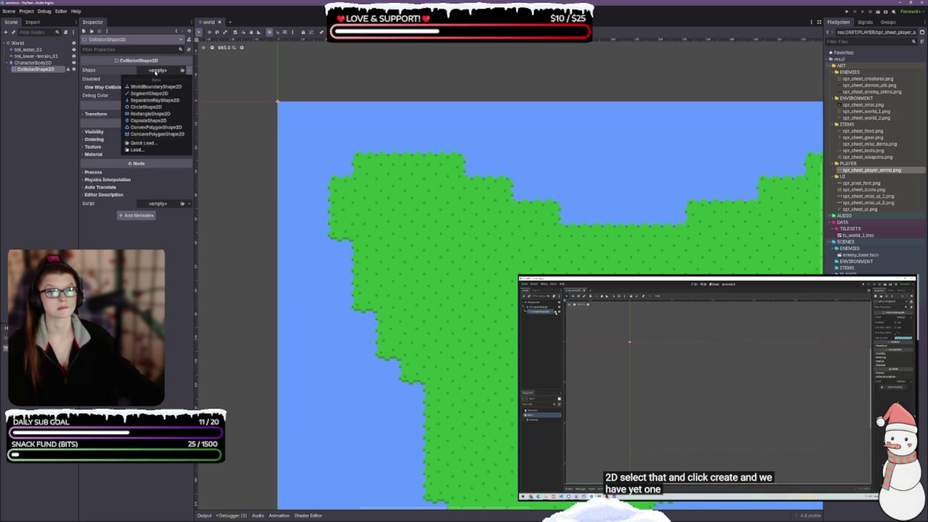
left_click(146, 107)
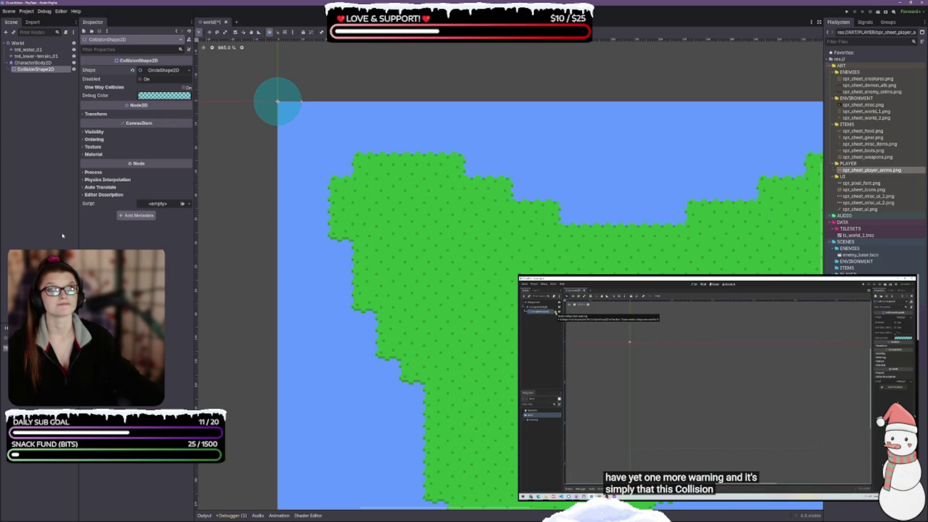
key("ctrl+s")
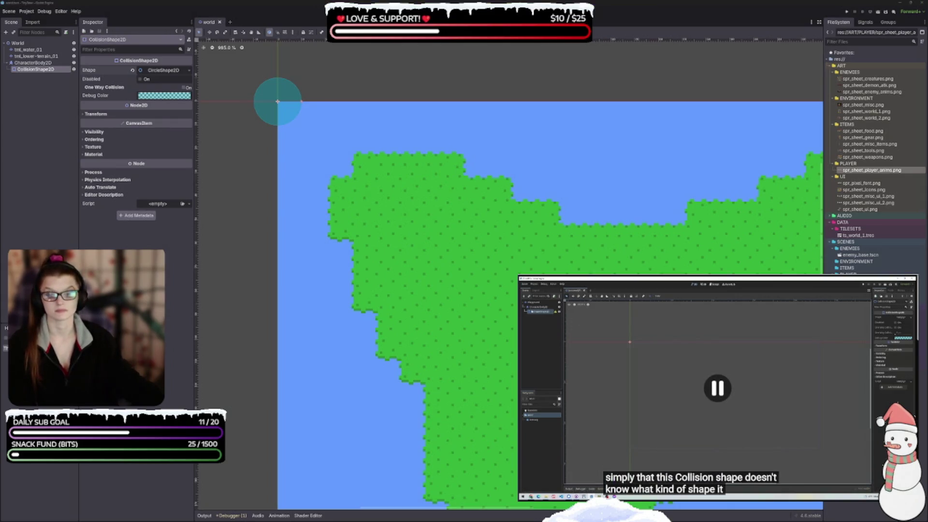